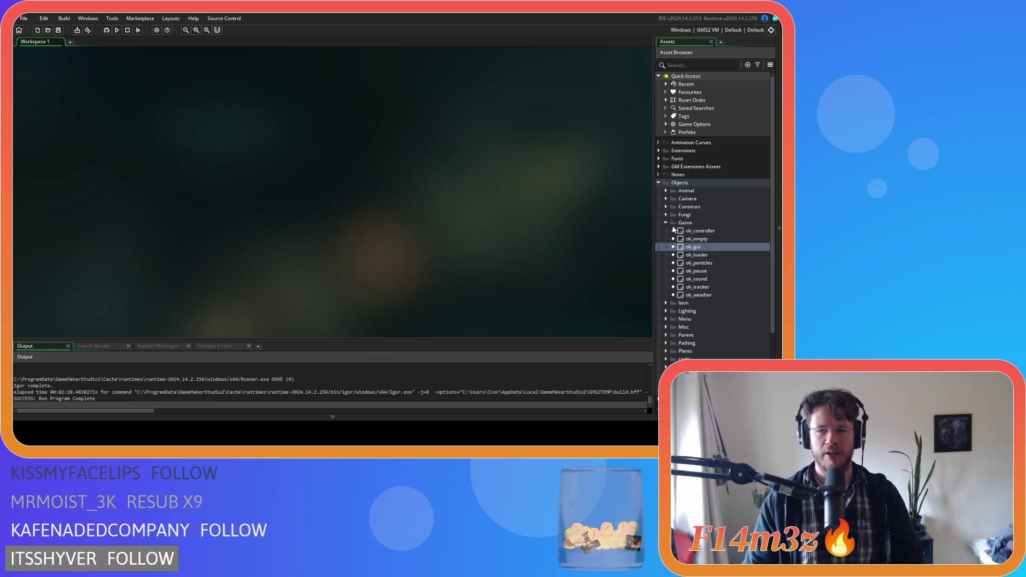
Step: Collapse the Game objects folder, then expand the Animal objects folder
{"action": "left_click", "coordinate": [665, 222]}
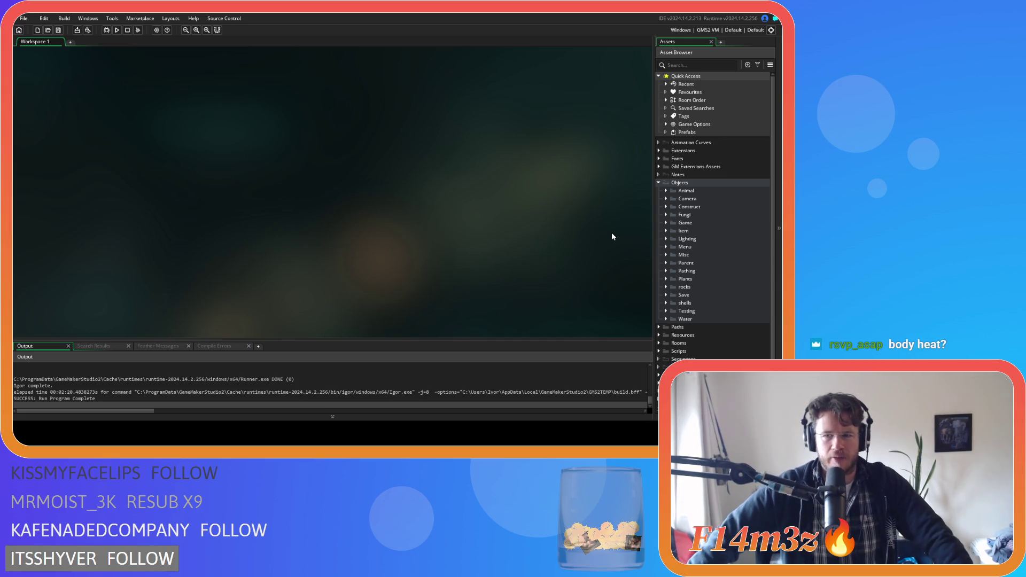
{"action": "left_click", "coordinate": [665, 191]}
{"action": "left_click", "coordinate": [672, 215]}
{"action": "left_click", "coordinate": [696, 215]}
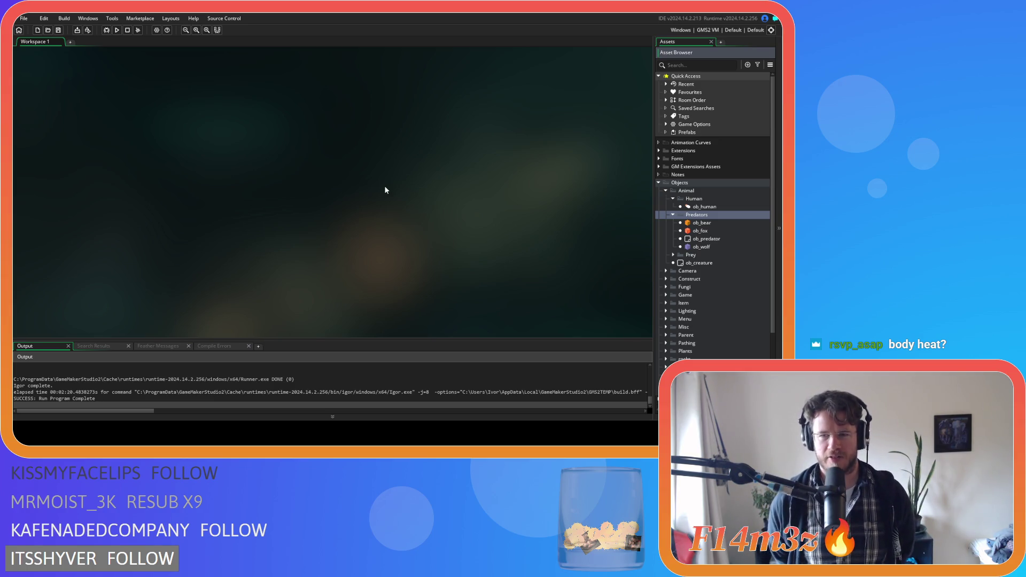
{"action": "left_click", "coordinate": [673, 214]}
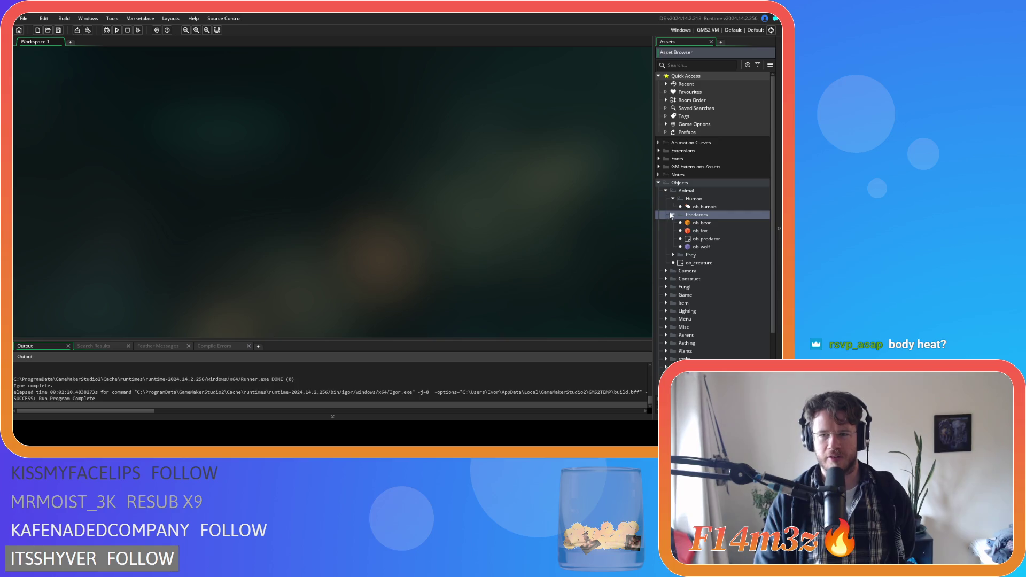
{"action": "left_click", "coordinate": [694, 198]}
{"action": "double_click", "coordinate": [701, 209]}
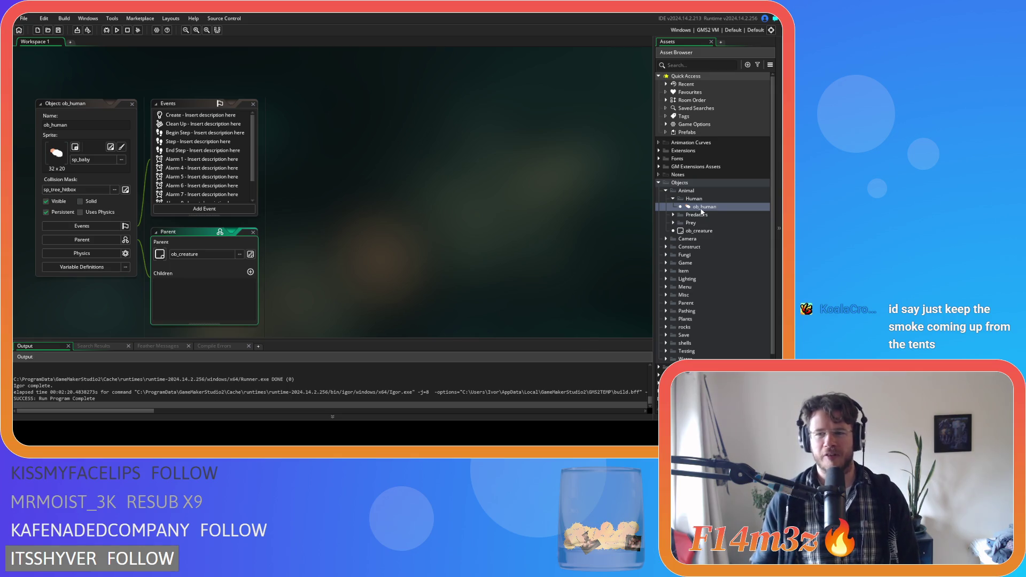
{"action": "left_click_drag", "start_coordinate": [256, 147], "coordinate": [255, 180]}
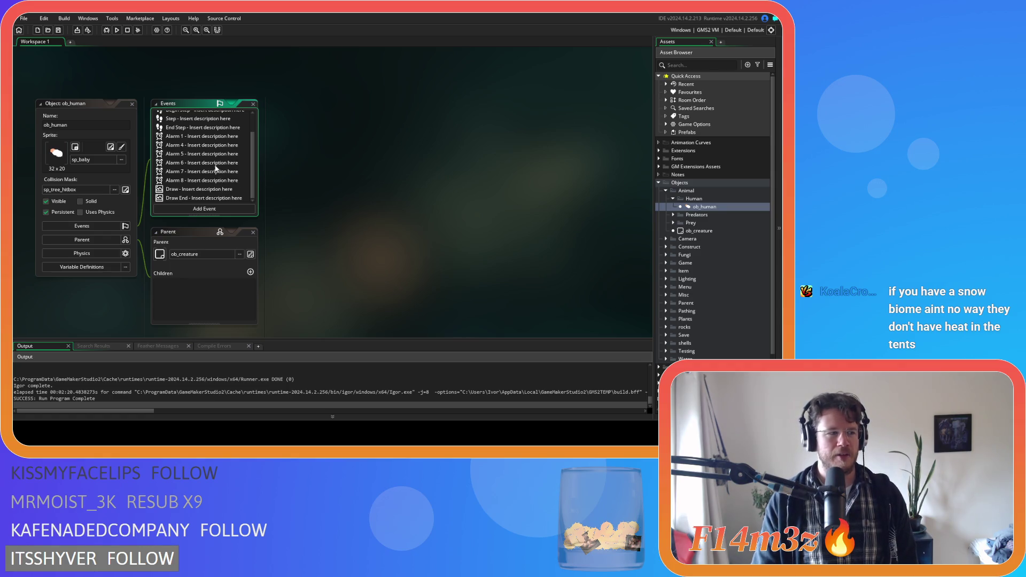
{"action": "scroll", "coordinate": [212, 163], "scroll_direction": "up", "scroll_amount": 2}
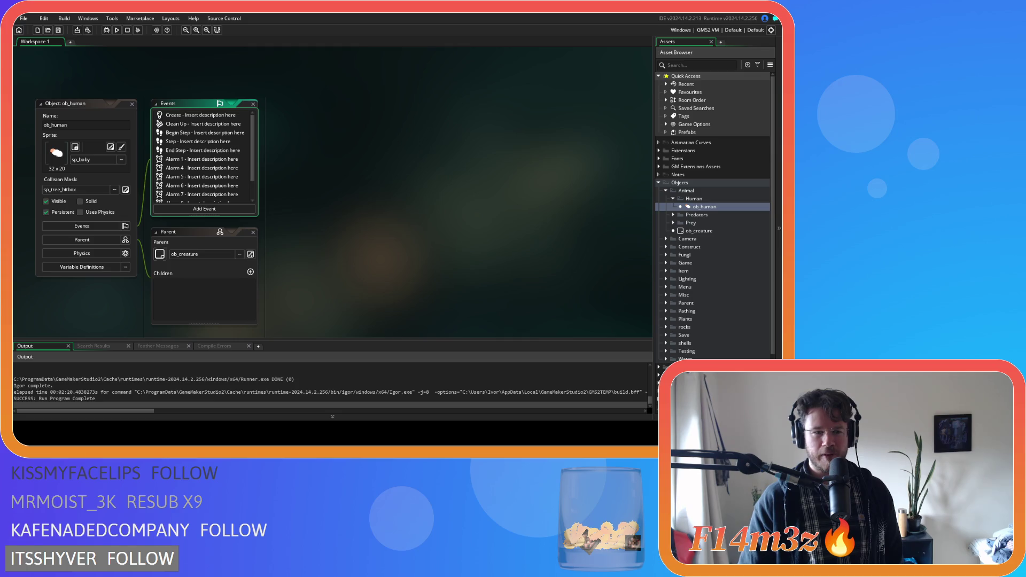
Step: Deselect the ob_human Events list by clicking empty workspace
{"action": "left_click", "coordinate": [358, 249]}
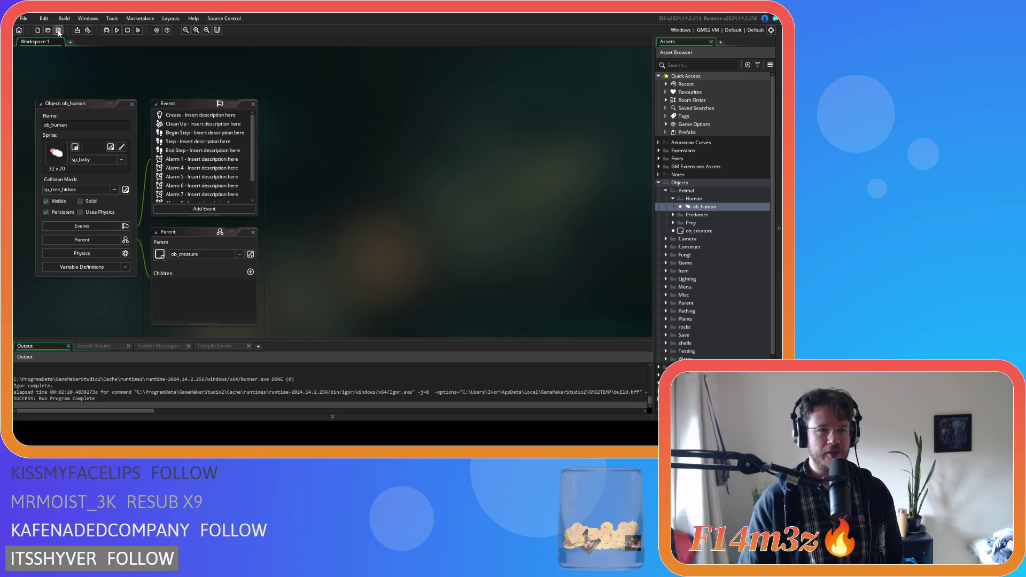